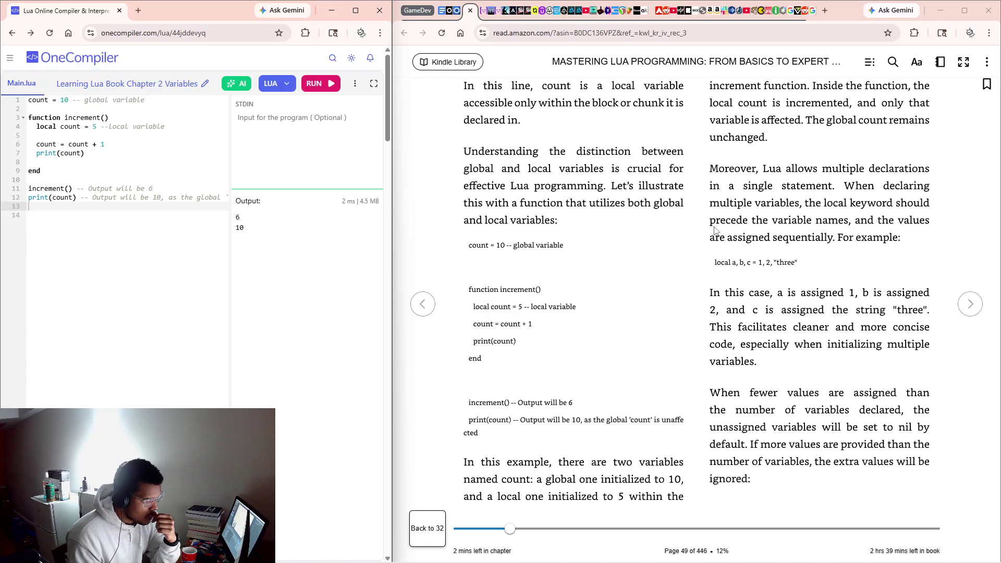
Turn to page 50 and show the table of contents, with 2.2 Declaring Variables current.
click(814, 285)
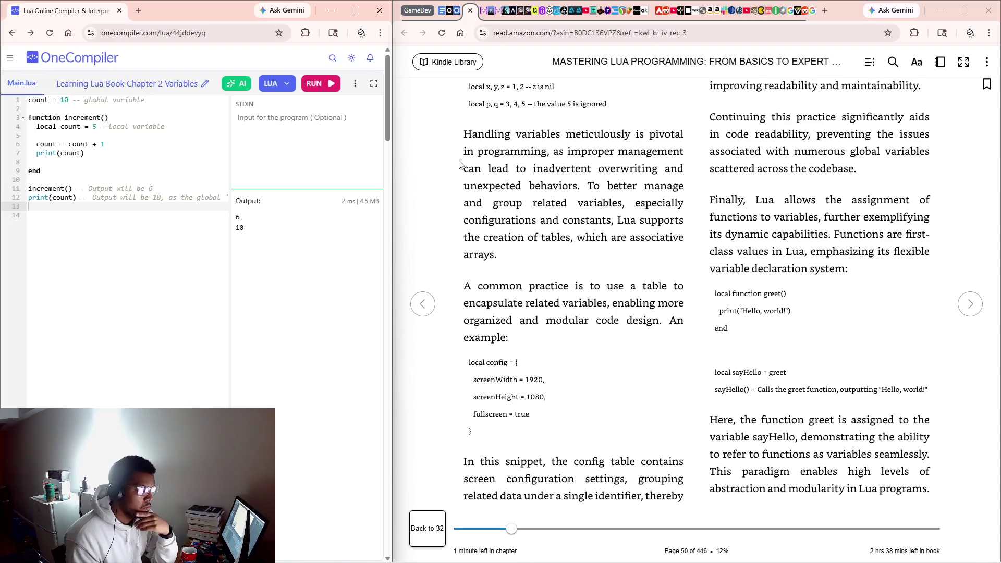
click(870, 62)
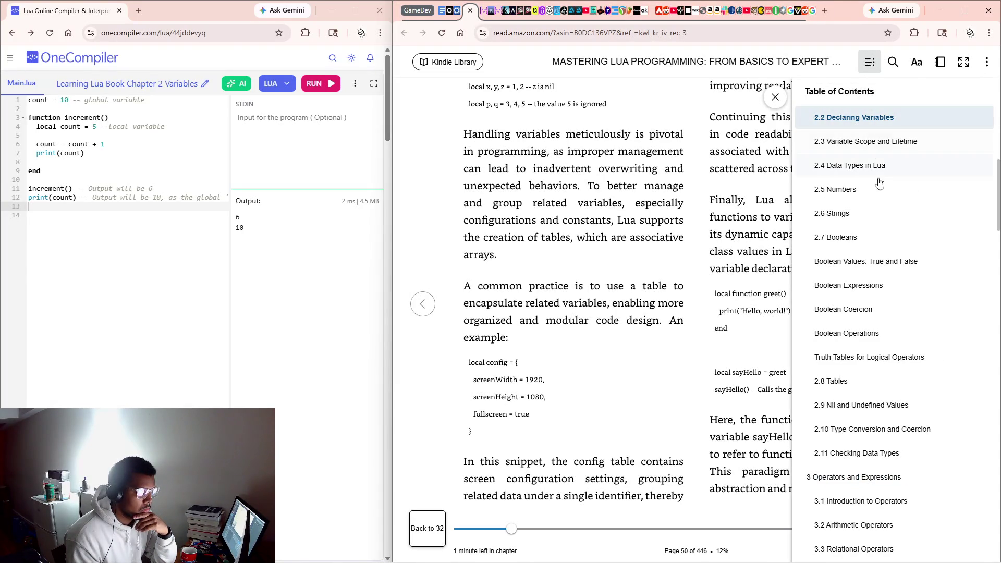
scroll(877, 220, up, 3)
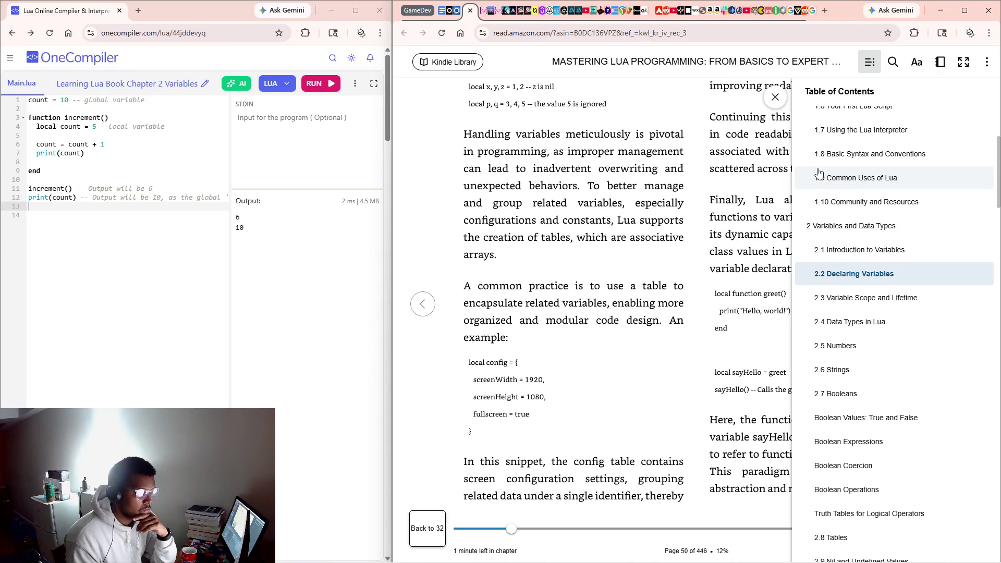
Dismiss the table of contents panel to reveal page 50's config table and sayHello example.
click(776, 97)
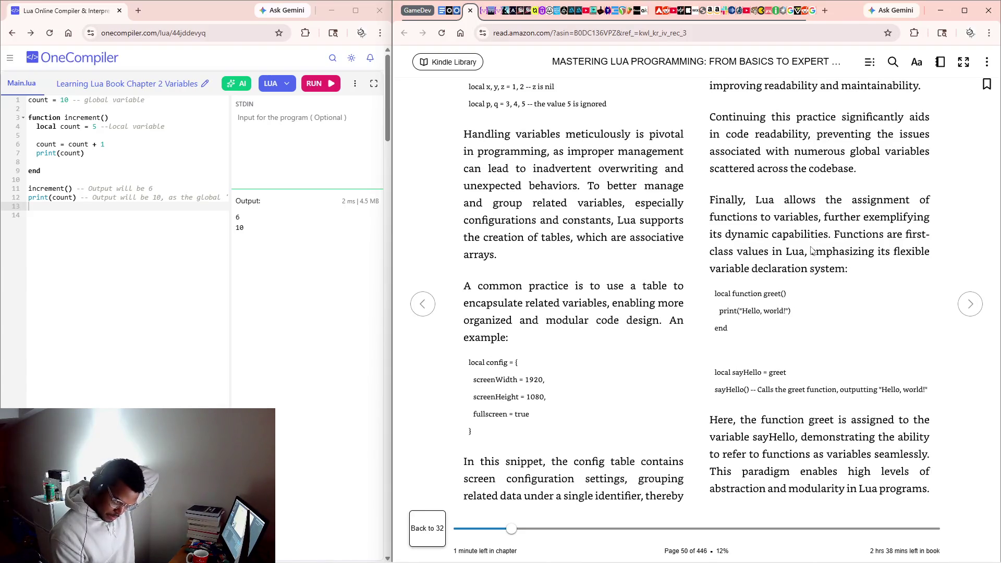
Turn to page 51, where section 2.3 Variable Scope and Lifetime starts, briefly checking the contents.
key(Right)
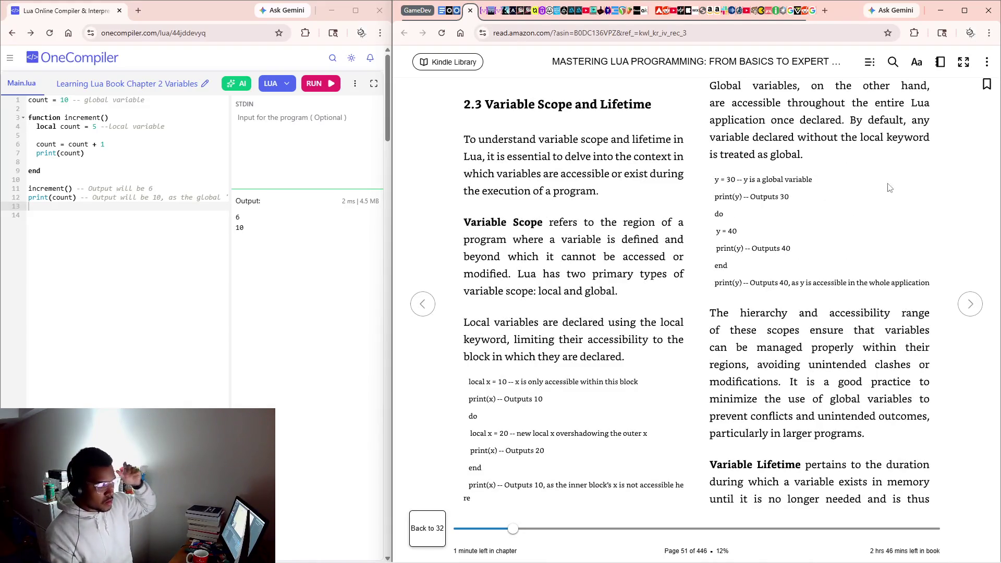
click(872, 62)
click(875, 63)
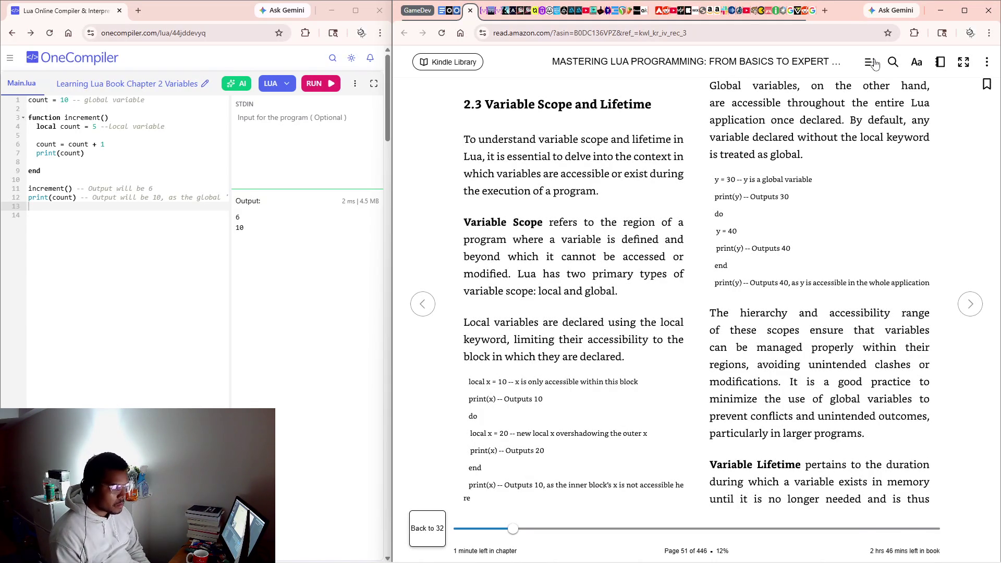
click(871, 62)
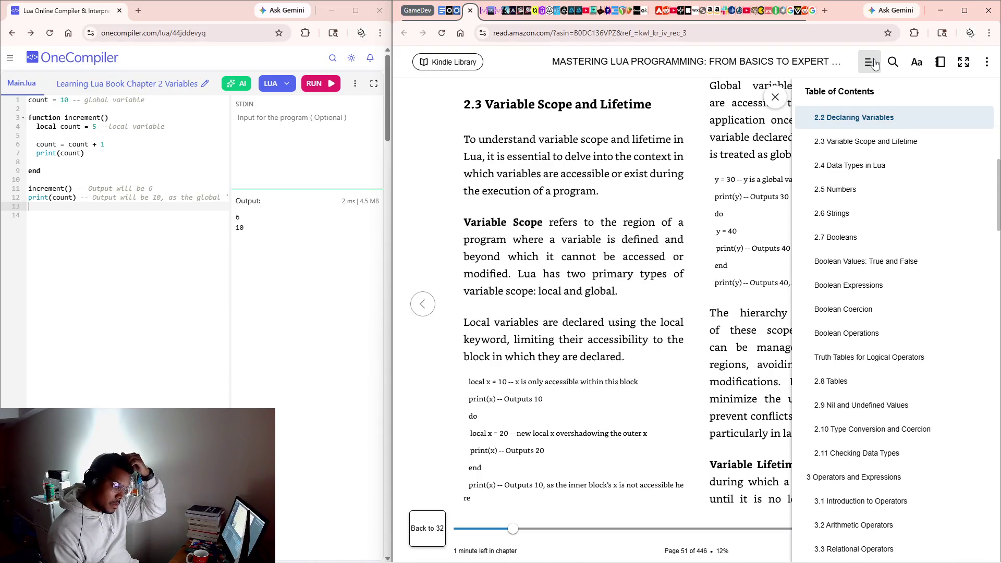
click(871, 62)
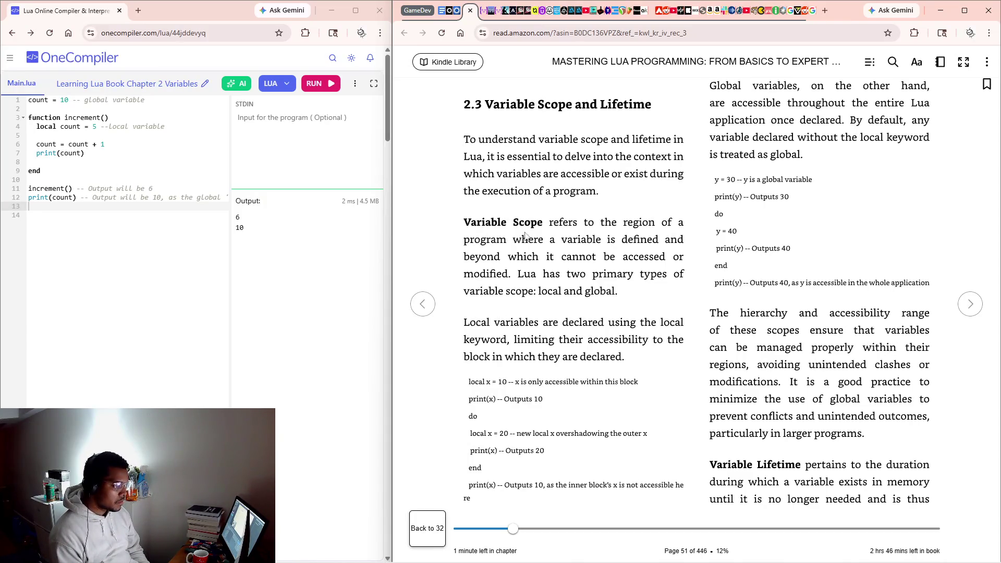
scroll(528, 267, down, 3)
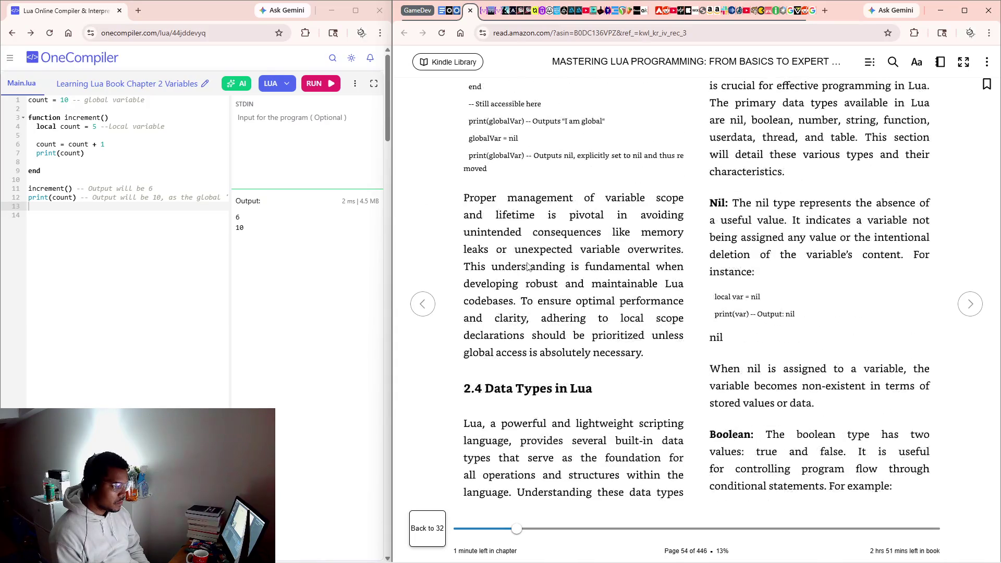
scroll(527, 266, up, 1)
scroll(528, 267, up, 3)
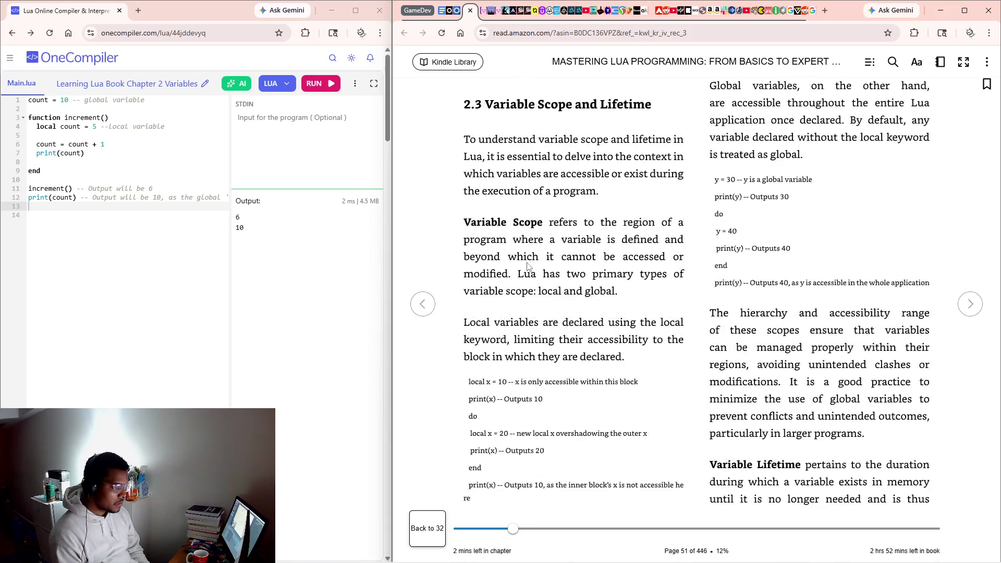